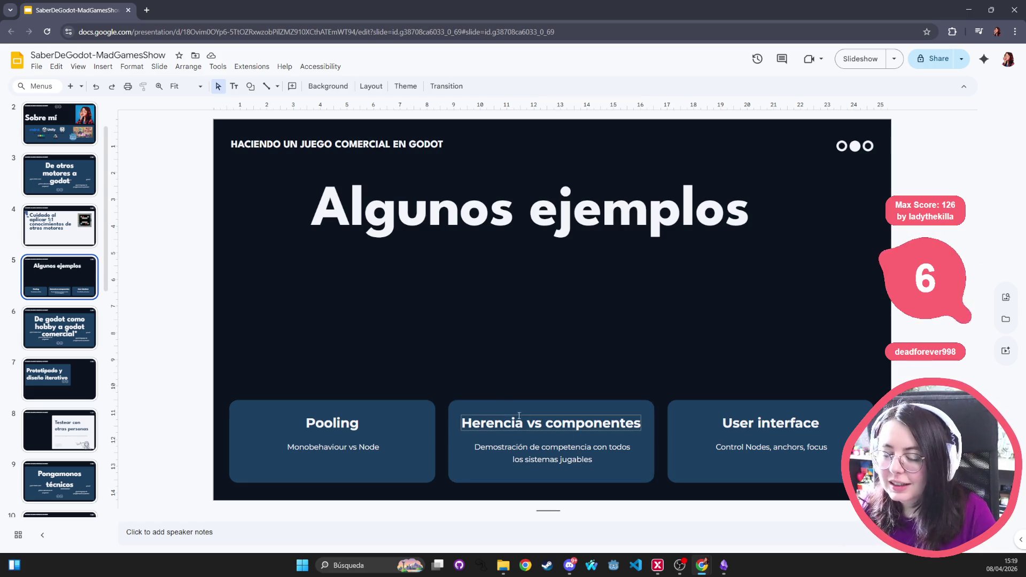
# Step: Step through the thumbnails to the 'De otros motores a godot' slide and delete it
pyautogui.click(59, 328)
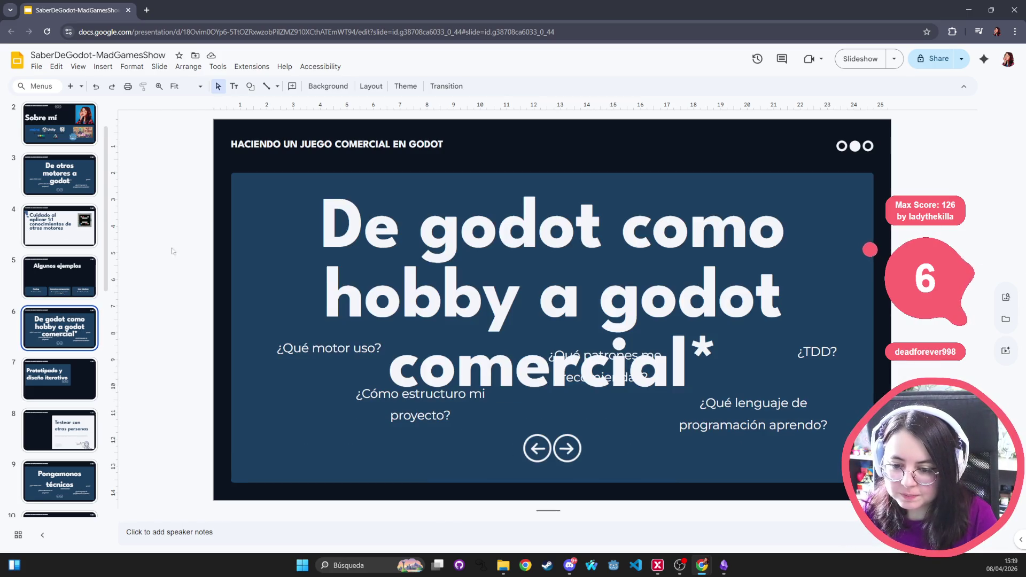
pyautogui.press('Up')
pyautogui.press('Up')
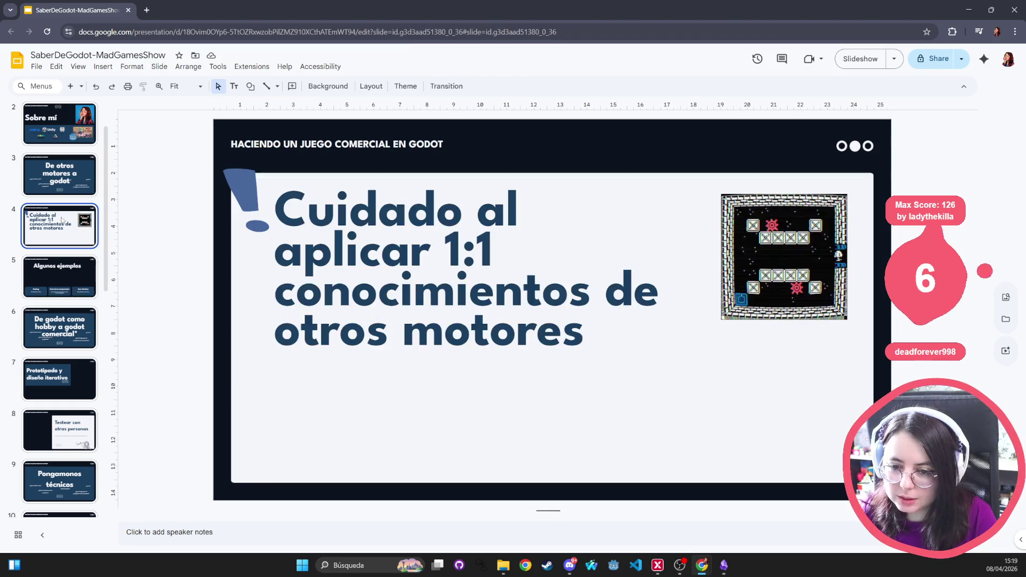
pyautogui.press('Down')
pyautogui.press('Up')
pyautogui.press('Down')
pyautogui.press('Up')
pyautogui.press('Down')
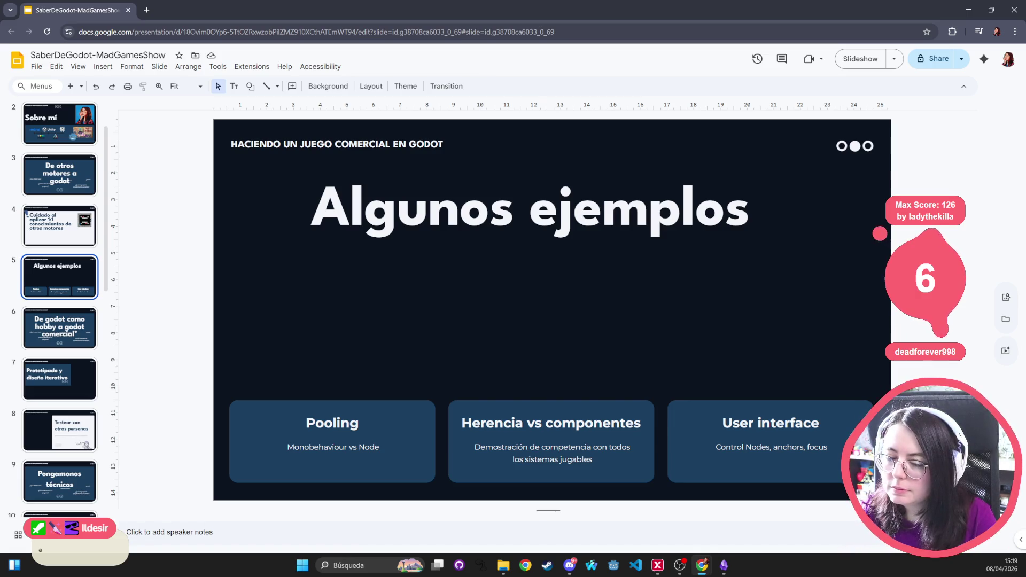
pyautogui.press('Up')
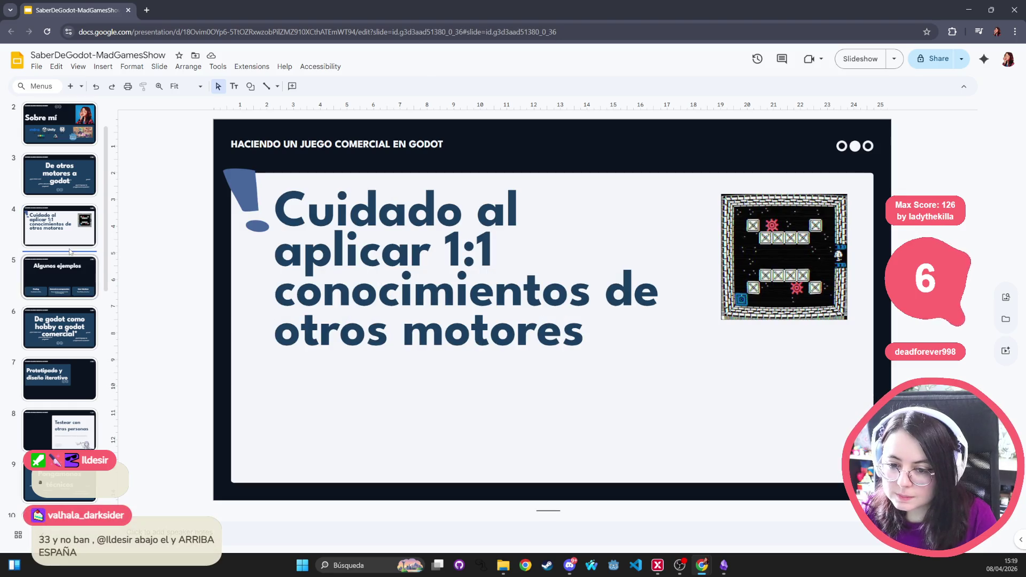
pyautogui.press('Down')
pyautogui.press('Down')
pyautogui.press('Up')
pyautogui.press('Up')
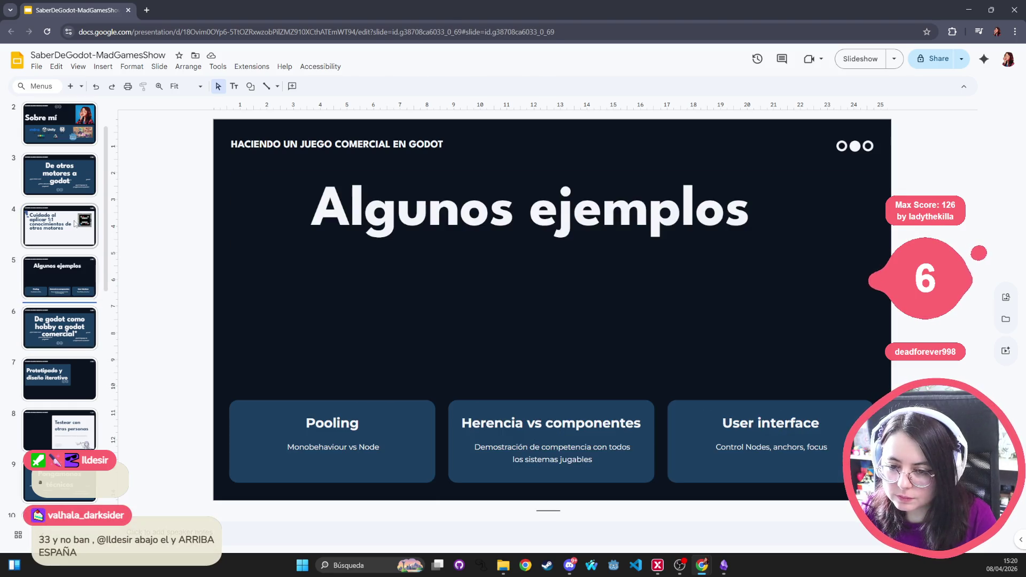
pyautogui.press('Up')
pyautogui.press('Up')
pyautogui.press('Down')
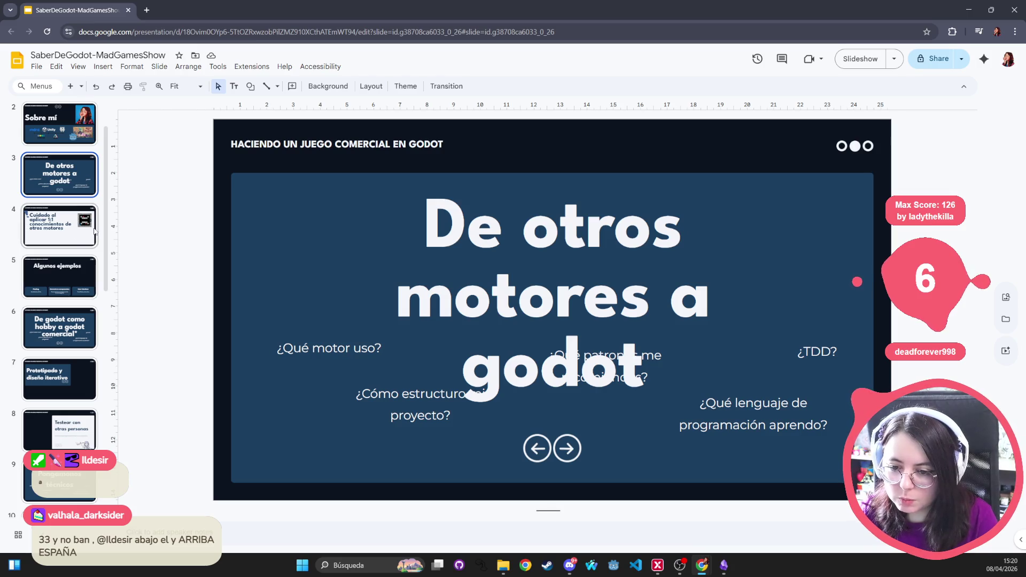
pyautogui.press('Delete')
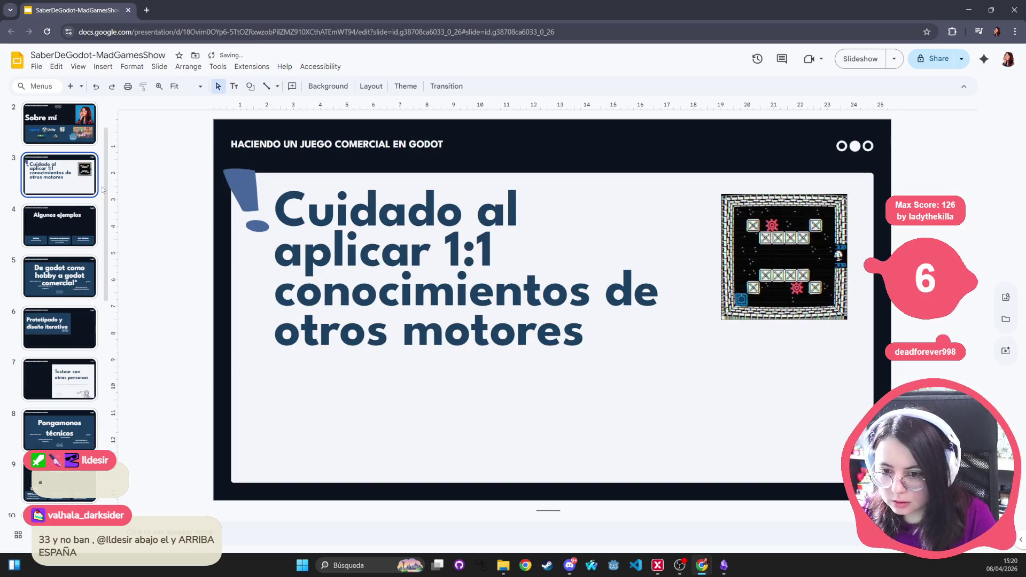
# Step: Review the remaining slides, ending on 'De godot como hobby a godot comercial'
pyautogui.click(249, 194)
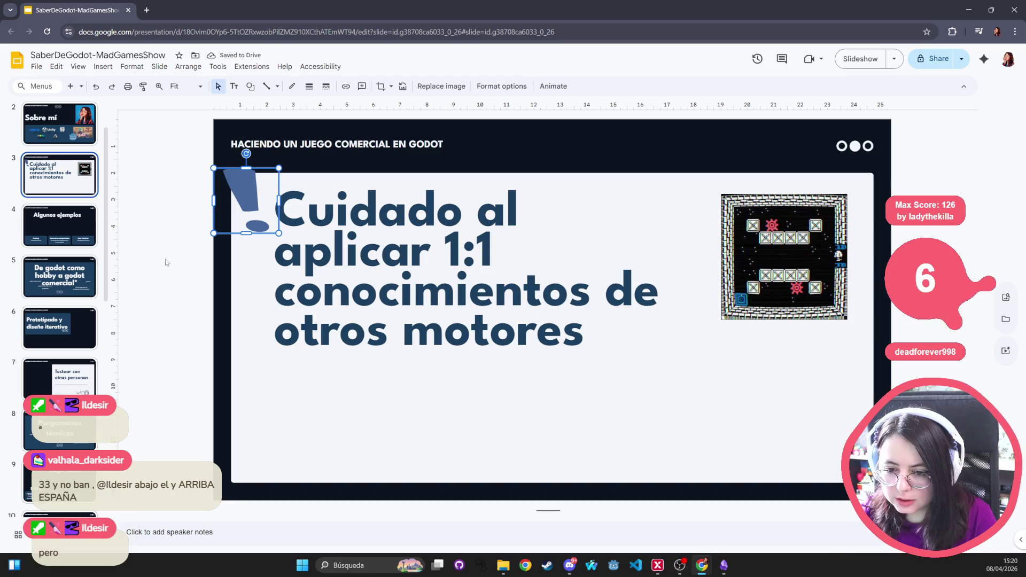
pyautogui.click(40, 240)
pyautogui.press('Up')
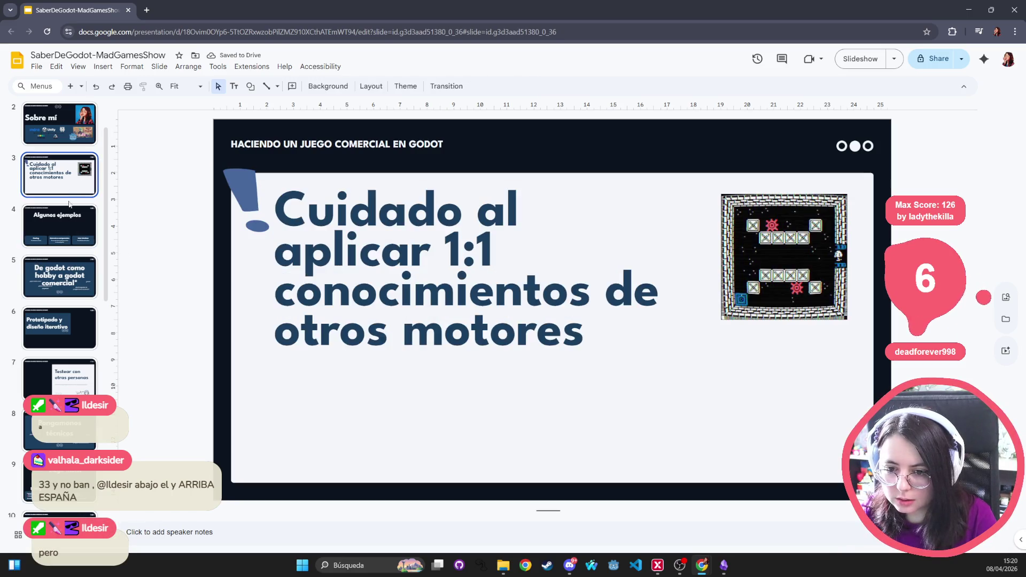
pyautogui.press('Down')
pyautogui.click(62, 295)
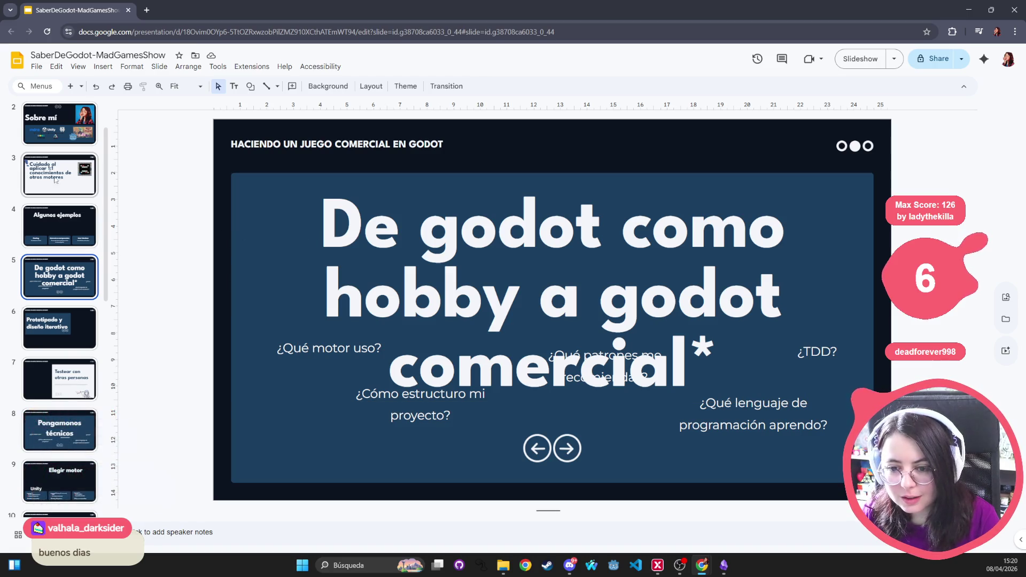
# Step: Delete the 'De godot como hobby' slide and nudge the Prototipado arrow icons lower-right
pyautogui.press('Delete')
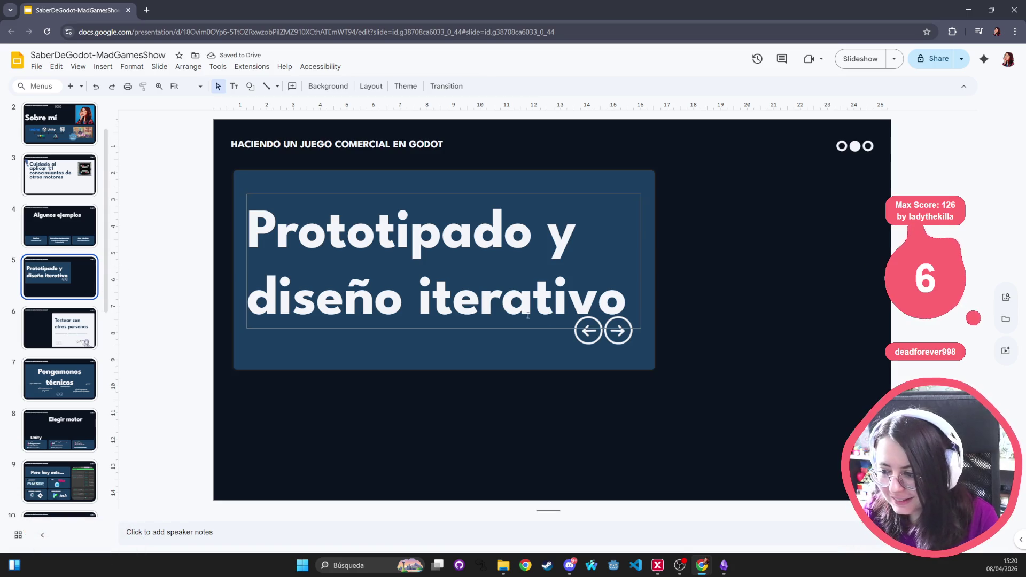
pyautogui.click(606, 339)
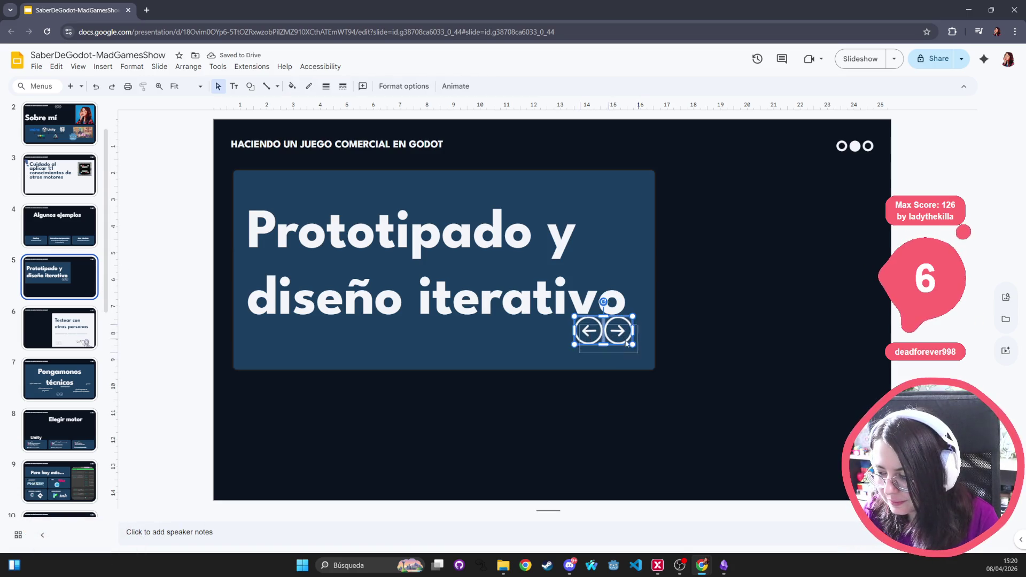
pyautogui.moveTo(627, 344); pyautogui.dragTo(631, 349)
pyautogui.click(763, 364)
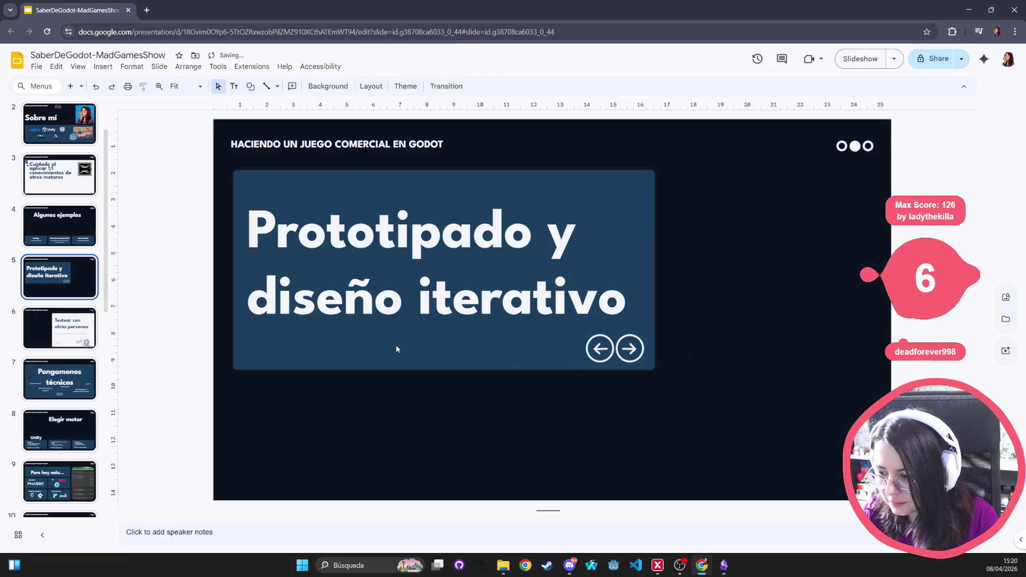
# Step: Check the 'Testear con otras personas' slide, then settle on slide 3
pyautogui.click(50, 331)
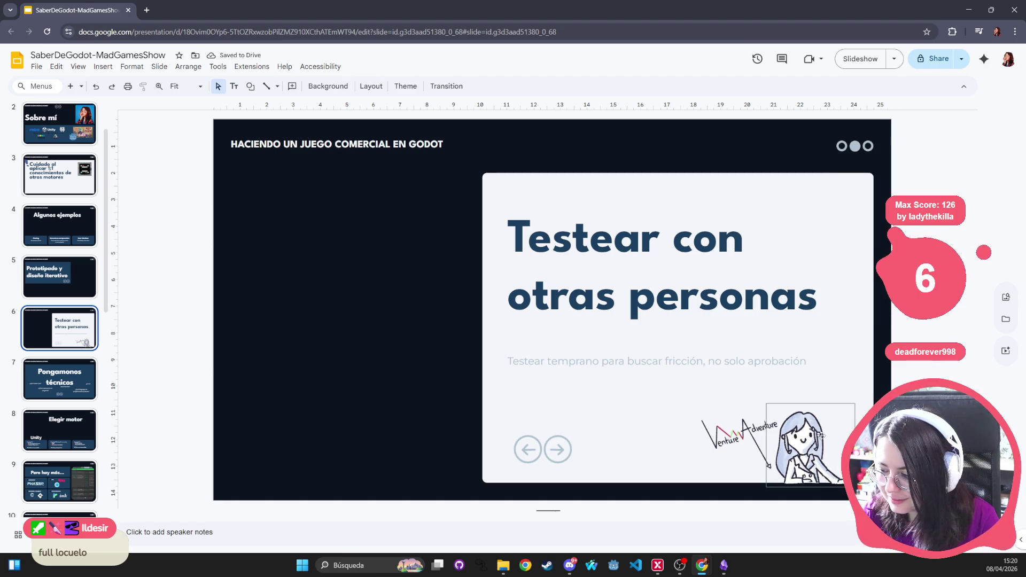
pyautogui.click(61, 176)
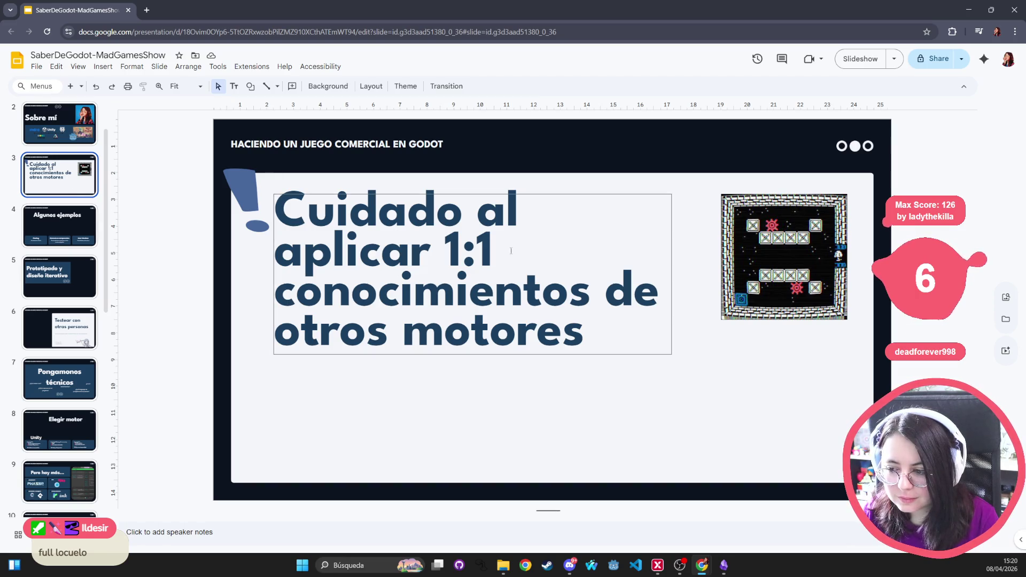
# Step: Replace 'aplicar' with 'trasladar' in slide 3's title and copy slide 1's subtitle
pyautogui.click(481, 259)
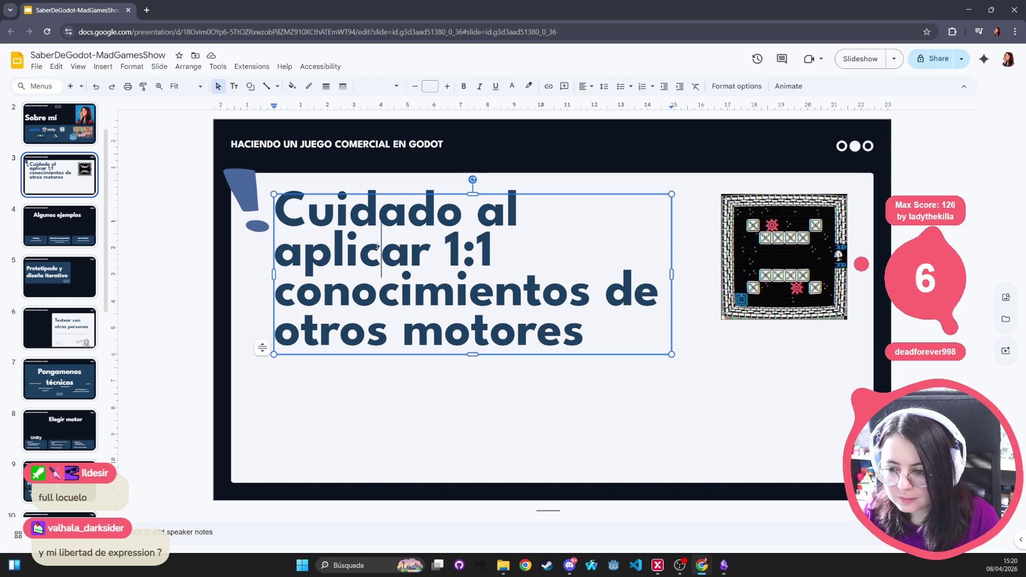
pyautogui.hotkey('ctrl', 'shift', 'Left')
pyautogui.write('tran')
pyautogui.press('BackSpace')
pyautogui.write('s')
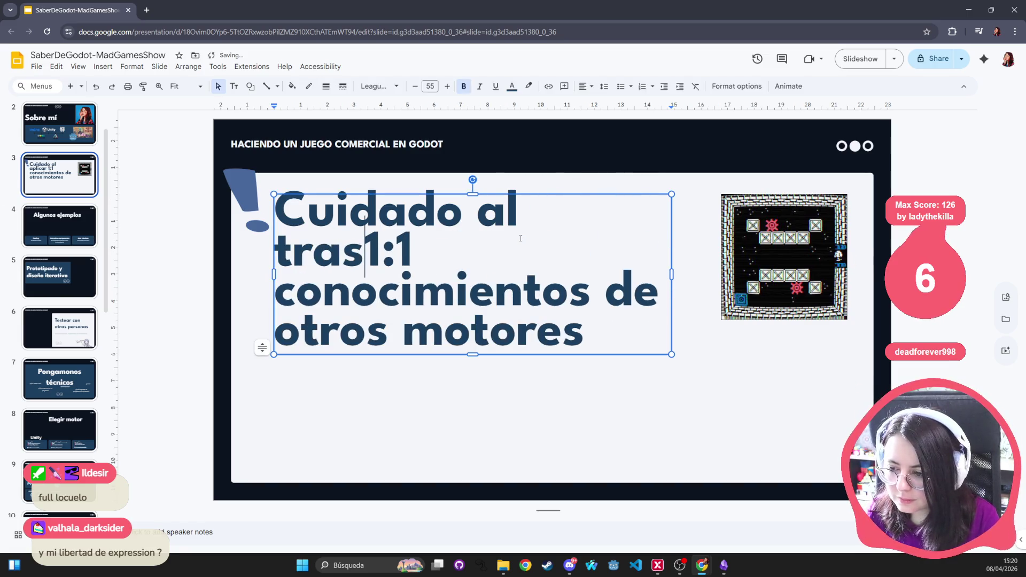
pyautogui.write('ladar')
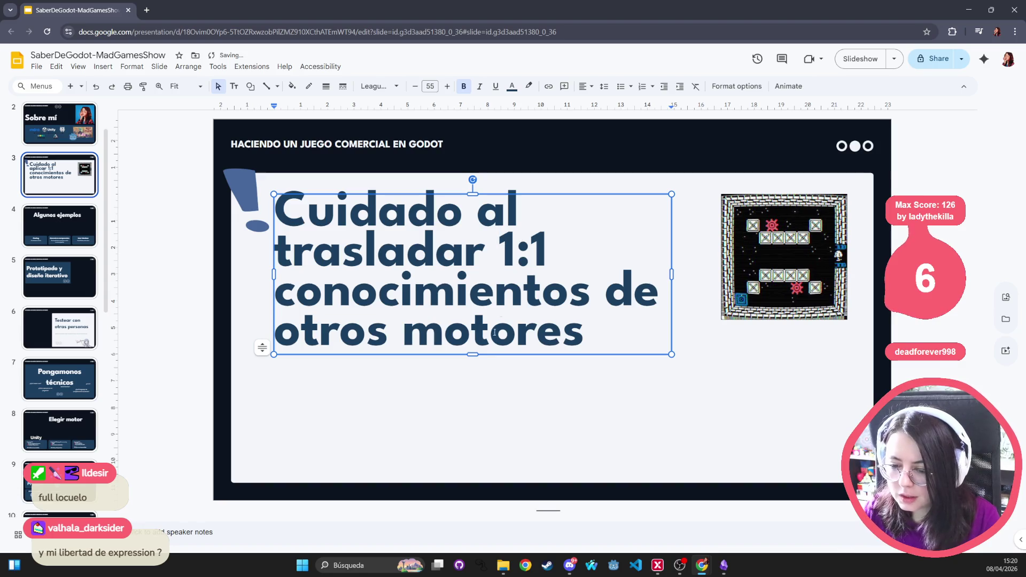
pyautogui.press('Escape')
pyautogui.press('pageup')
pyautogui.press('pageup')
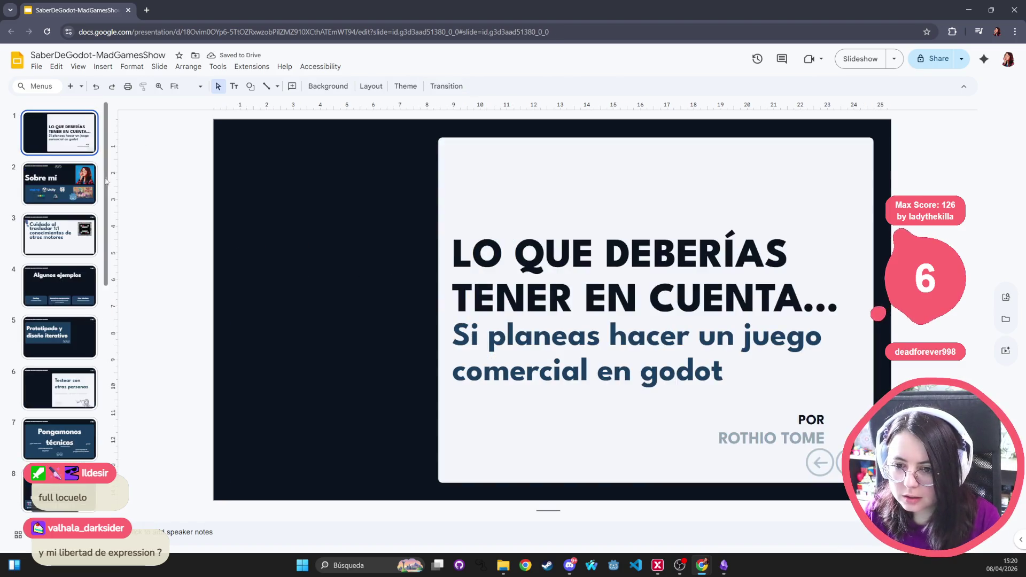
pyautogui.click(451, 331)
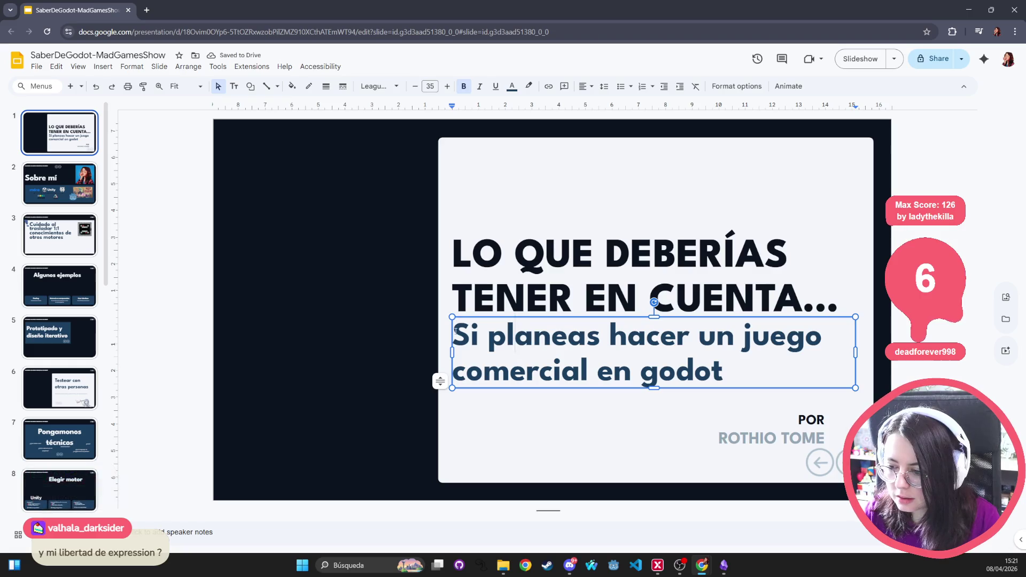
# Step: Paste the subtitle onto slide 3 and move it beneath the title
pyautogui.click(60, 235)
pyautogui.click(478, 393)
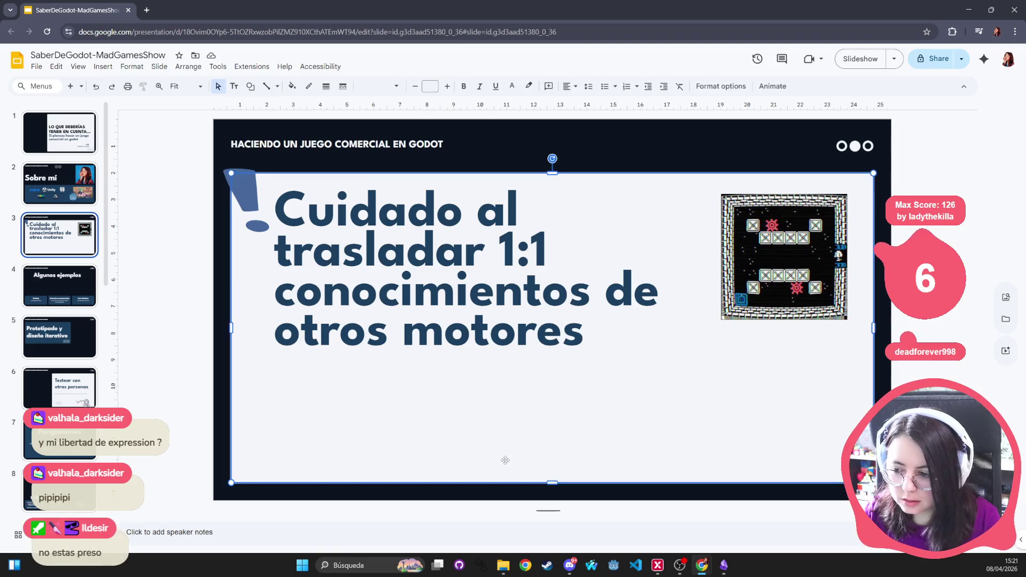
pyautogui.hotkey('ctrl', 'v')
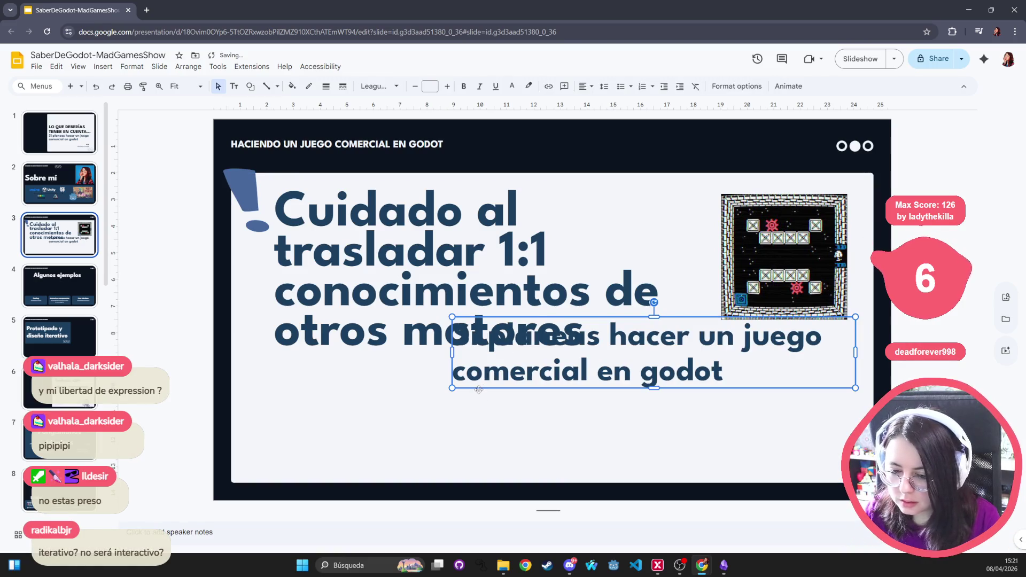
pyautogui.moveTo(478, 390); pyautogui.dragTo(270, 438)
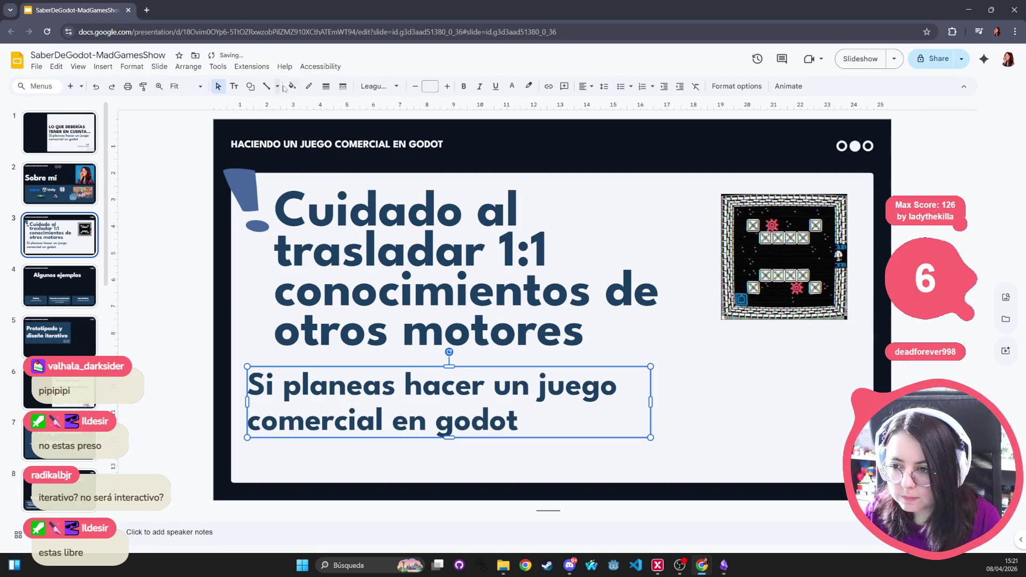
# Step: Set the pasted subtitle to font size 36, then shrink it to 35
pyautogui.click(445, 85)
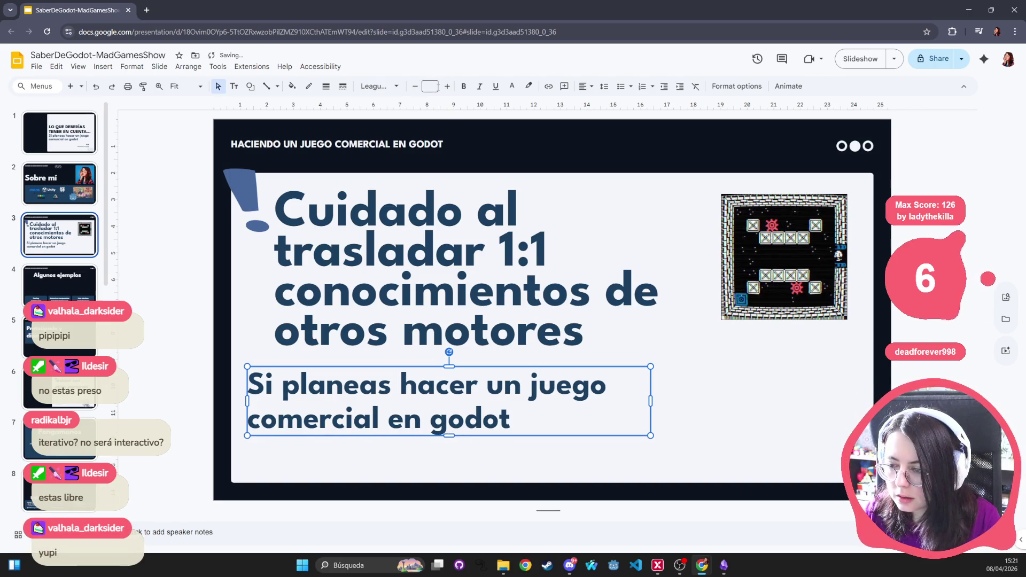
pyautogui.click(429, 86)
pyautogui.click(430, 280)
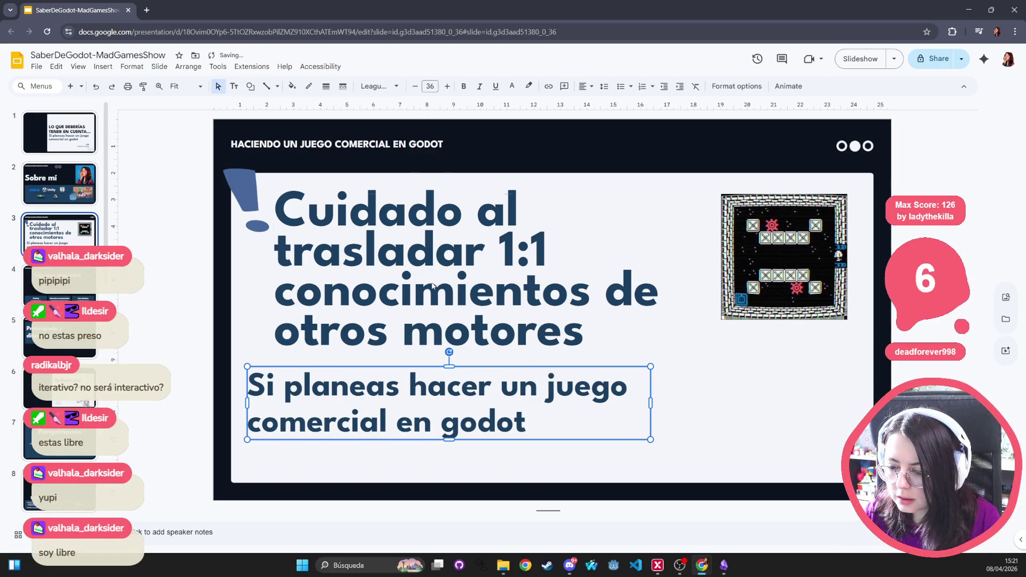
pyautogui.click(415, 86)
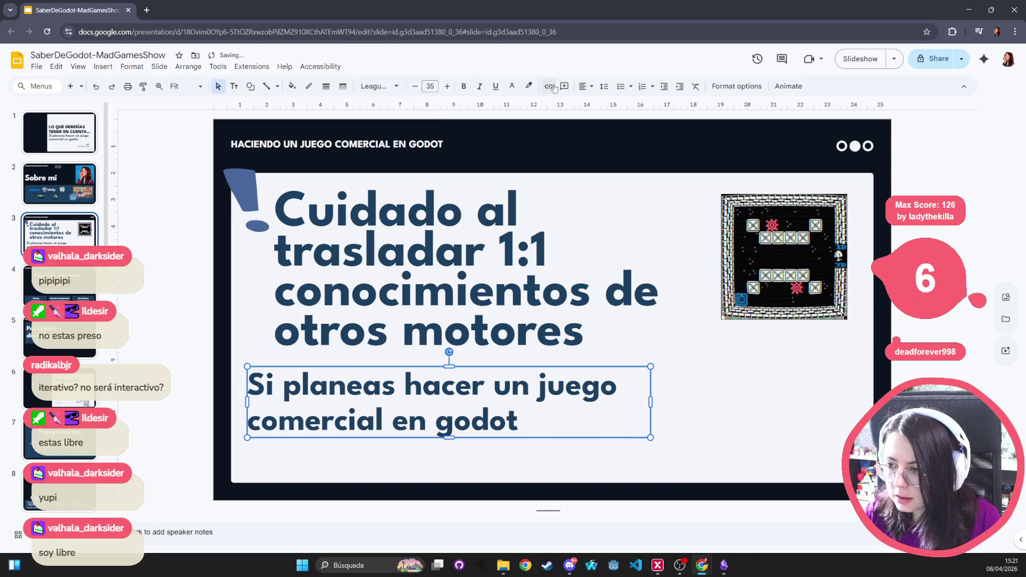
# Step: Try a dark navy fill on the subtitle box, then undo it and leave the box unfilled
pyautogui.click(292, 86)
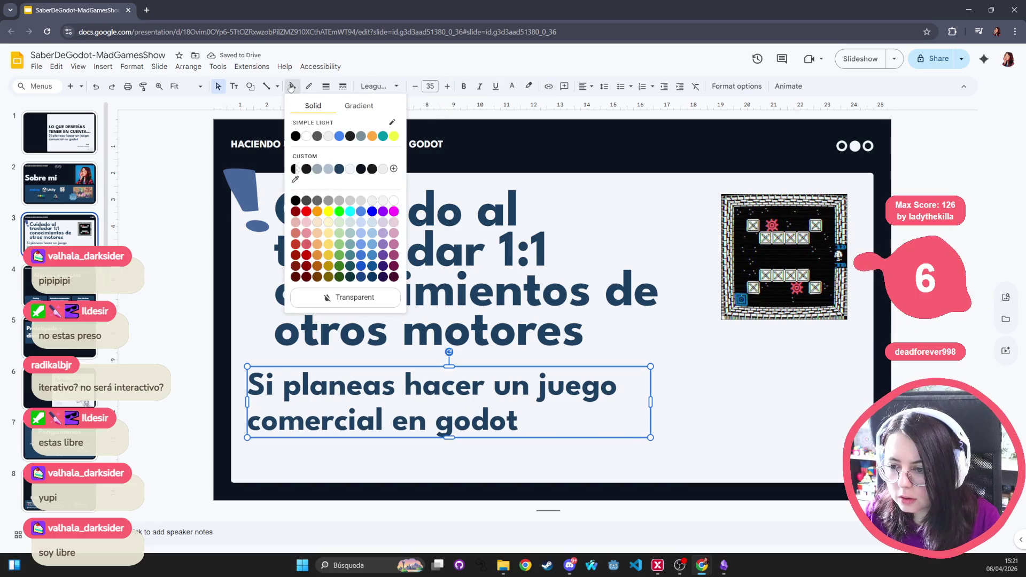
pyautogui.click(340, 170)
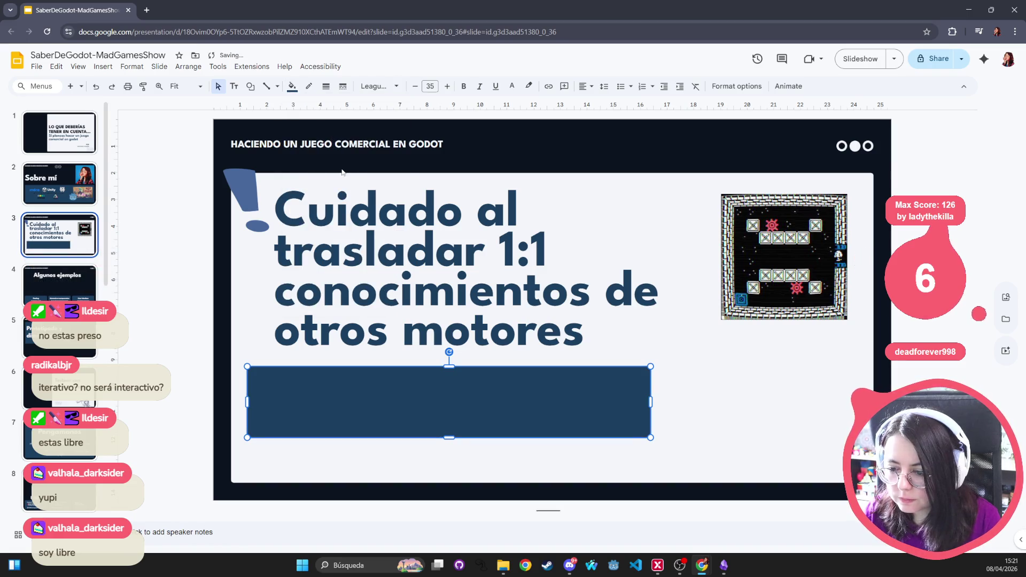
pyautogui.hotkey('ctrl', 'z')
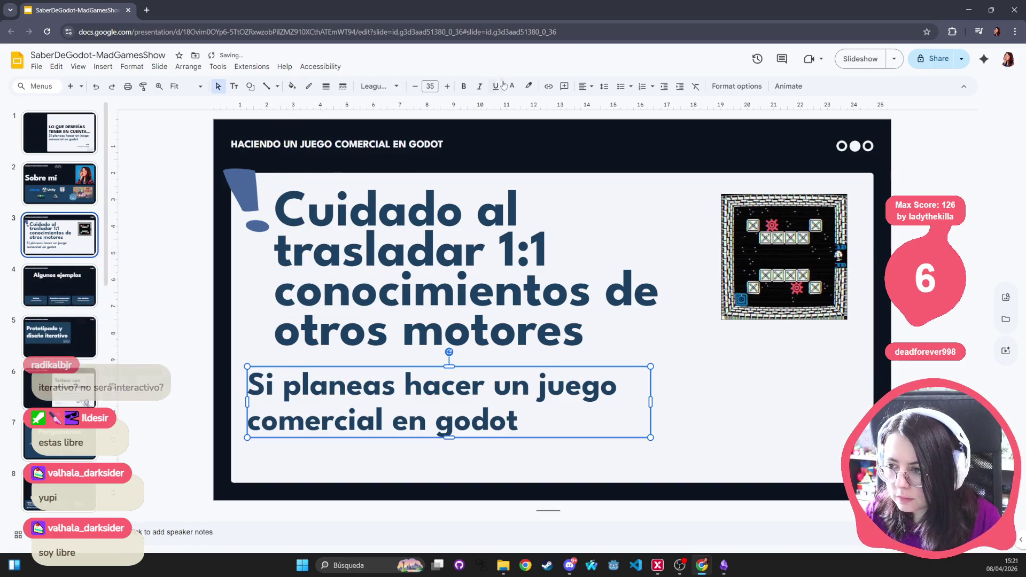
pyautogui.click(293, 85)
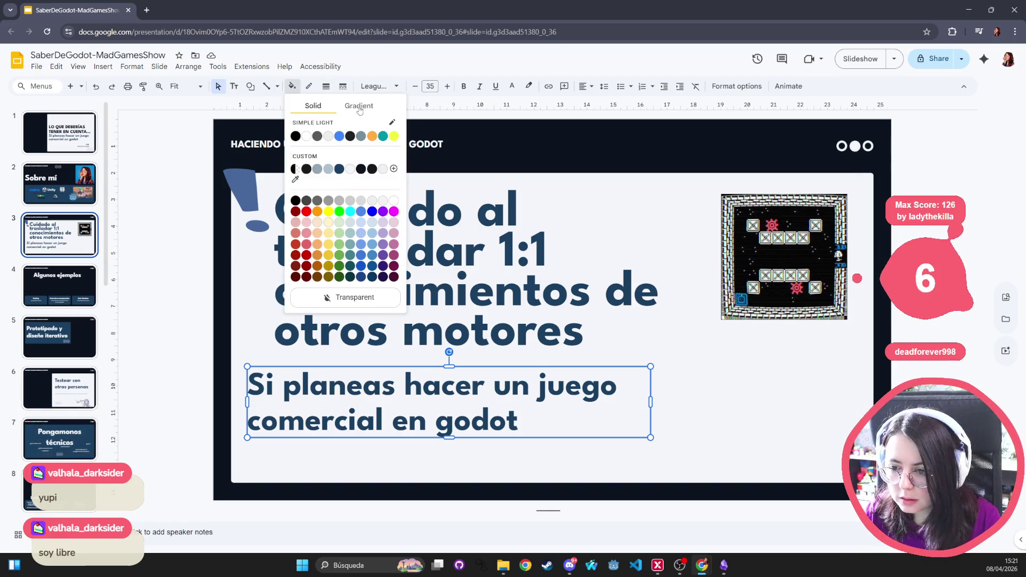
pyautogui.click(501, 96)
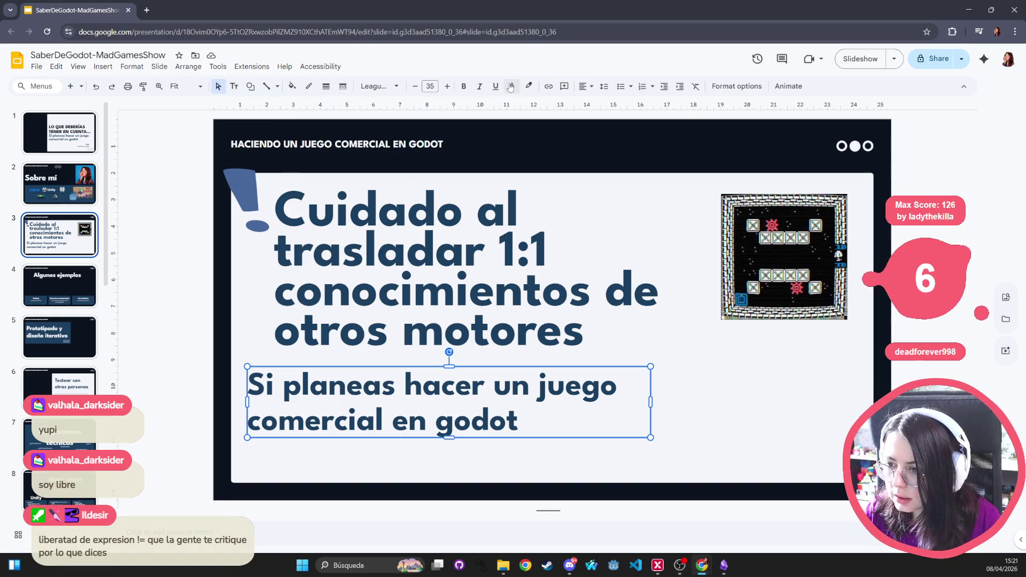
# Step: Set the subtitle's text colour to black
pyautogui.click(511, 87)
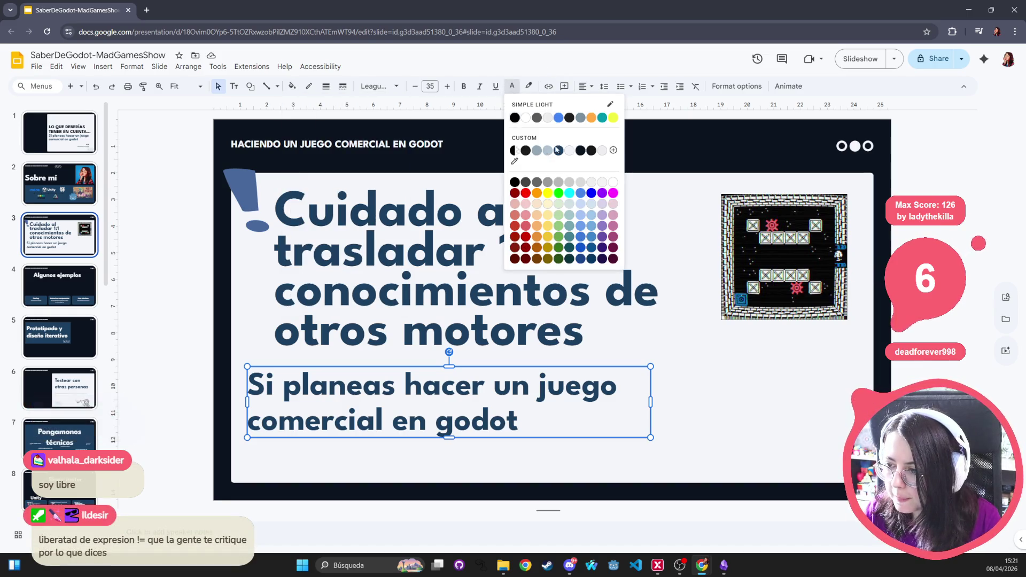
pyautogui.click(559, 151)
pyautogui.click(511, 87)
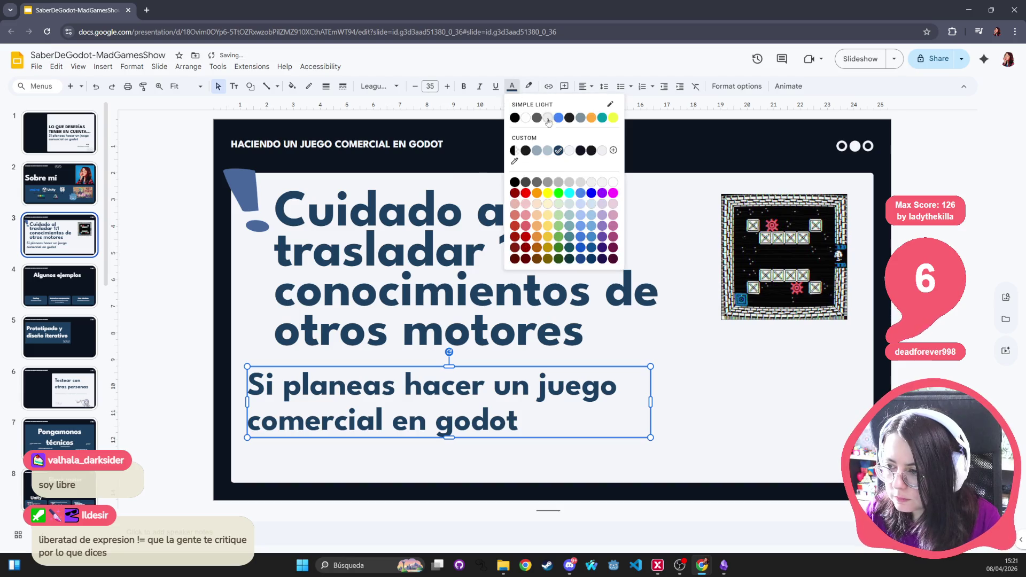
pyautogui.click(582, 154)
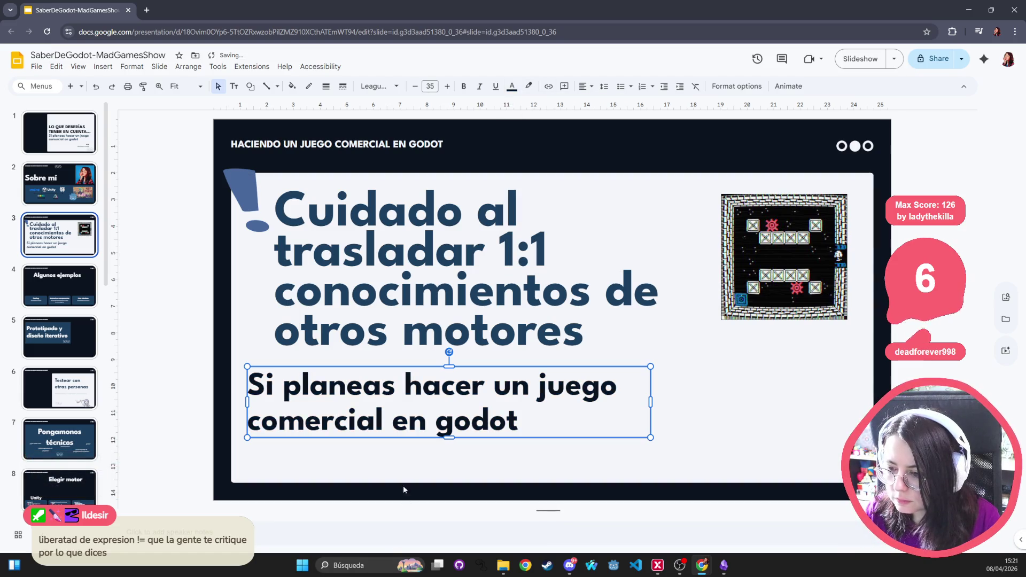
pyautogui.click(376, 437)
# Step: Retype the subtitle as 'Mucho conocimiento se comparte, pero cada motor tiene su ideosincrácia'
pyautogui.tripleClick(337, 387)
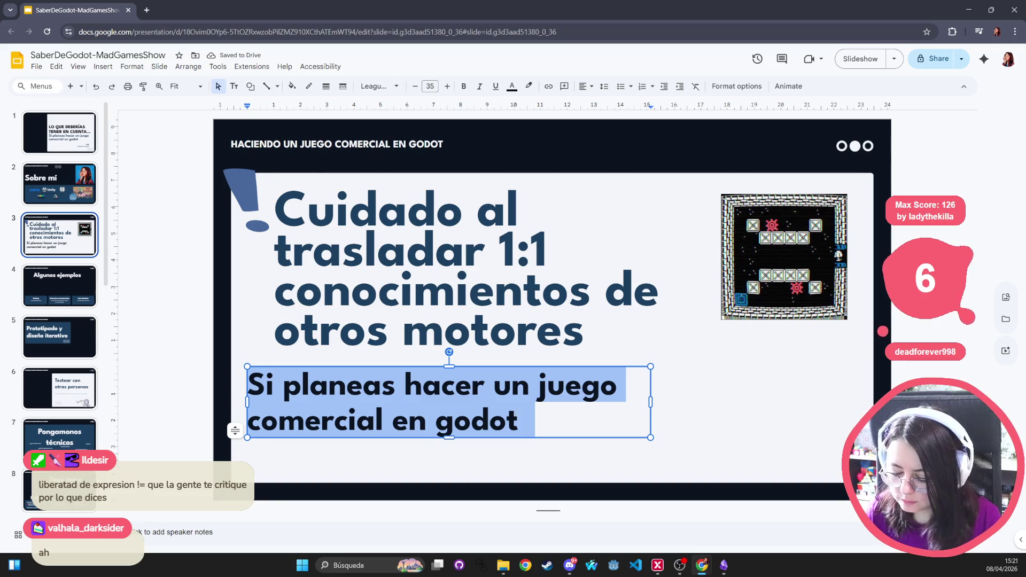
pyautogui.write('Cad')
pyautogui.press('BackSpace')
pyautogui.press('BackSpace')
pyautogui.press('BackSpace')
pyautogui.write('Muc')
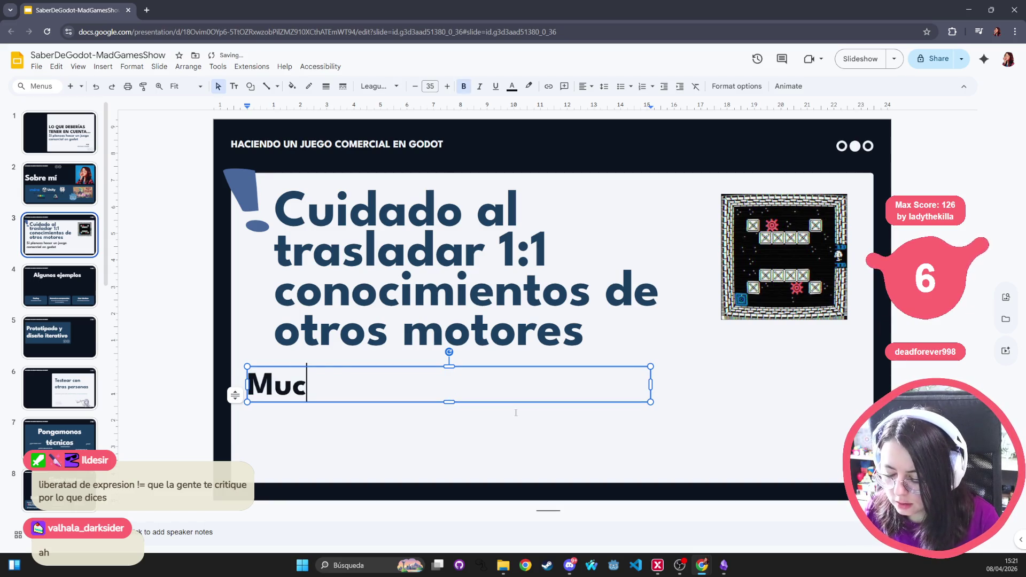
pyautogui.write('ho conocimiento se')
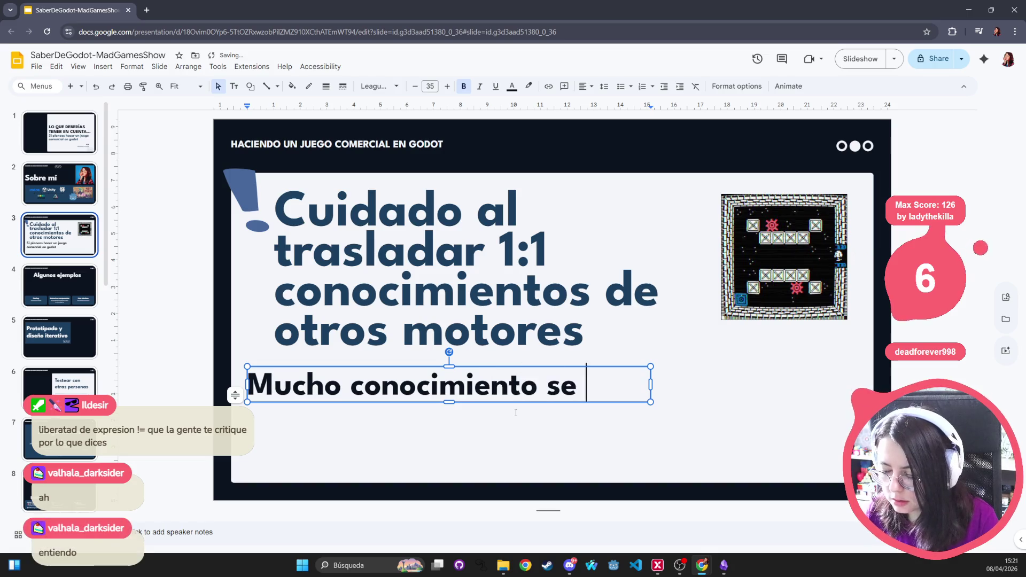
pyautogui.write(' comparte, pero ca')
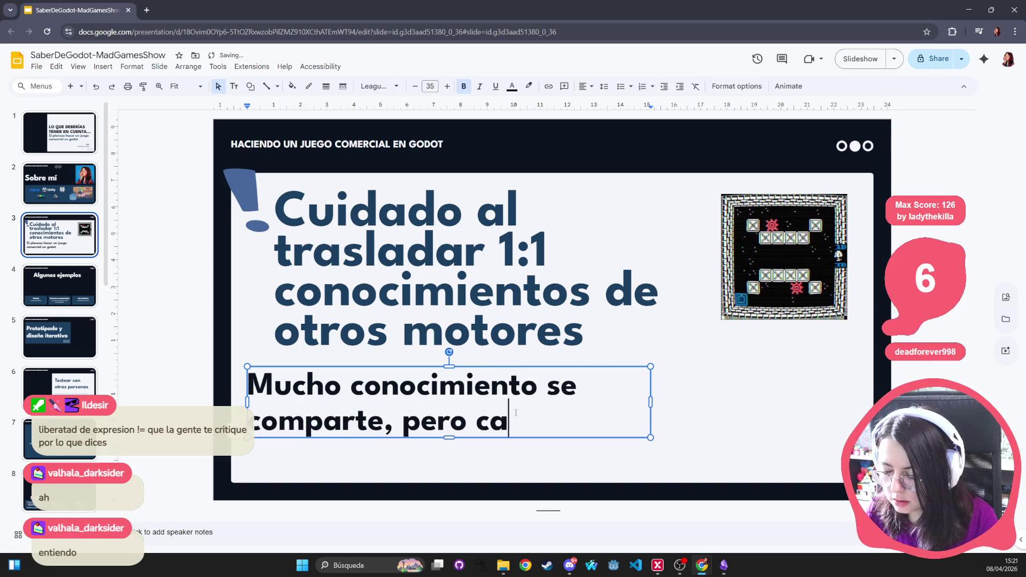
pyautogui.write('da motor tiene su ideosi')
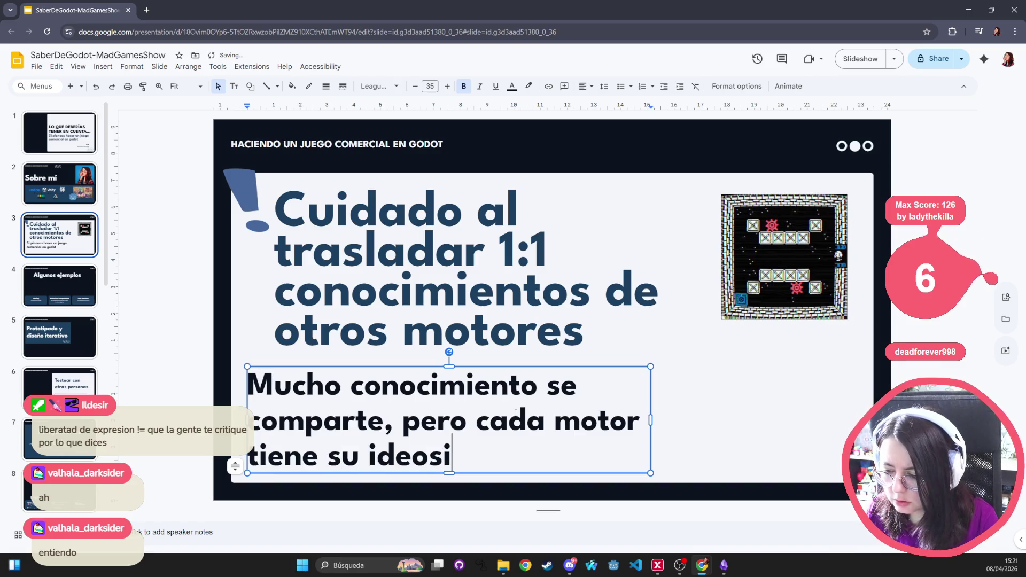
pyautogui.write('ncrácia')
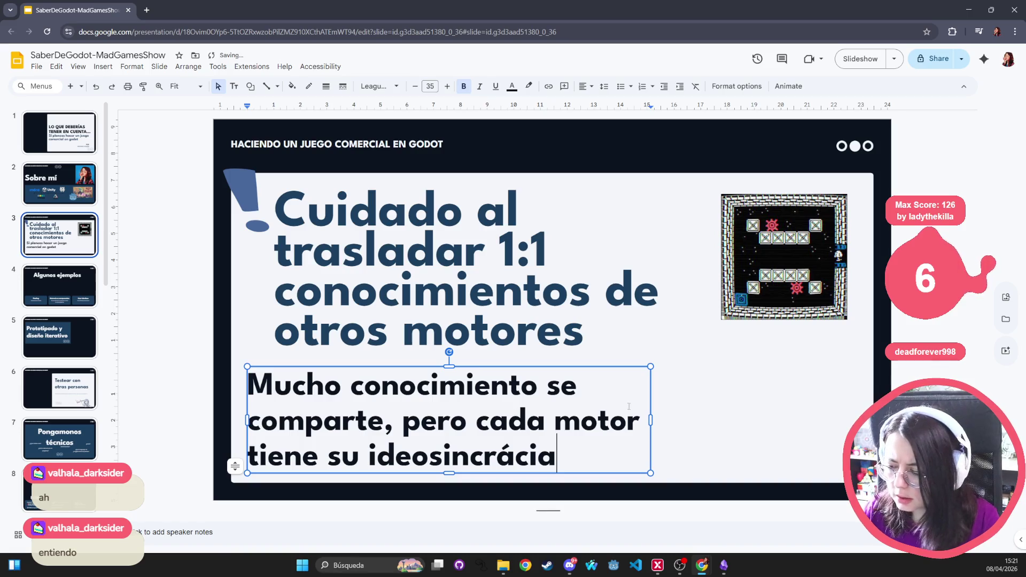
pyautogui.click(629, 427)
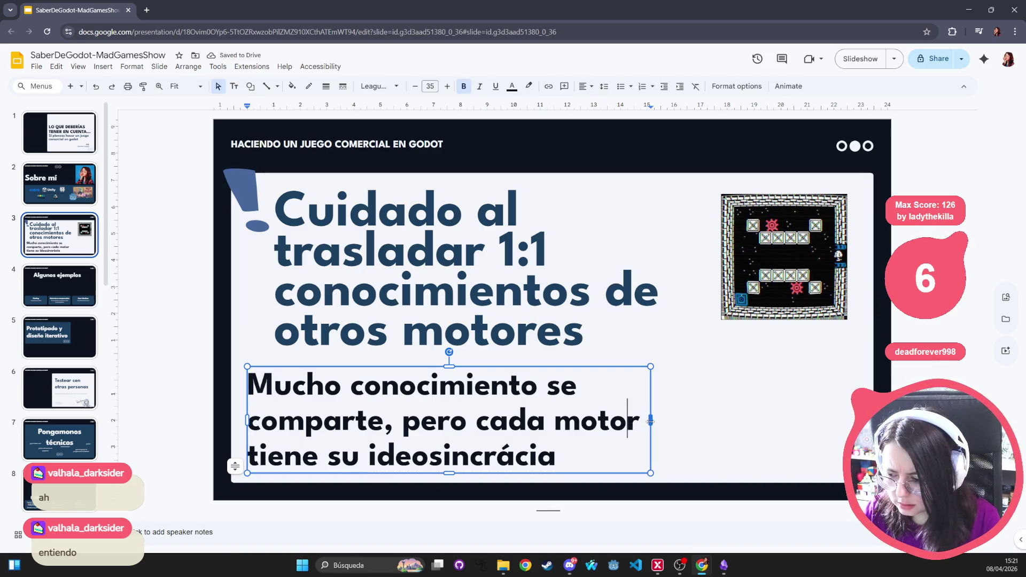
# Step: Stretch the subtitle box rightward to two lines and shift it lower on the slide
pyautogui.moveTo(651, 419); pyautogui.dragTo(853, 420)
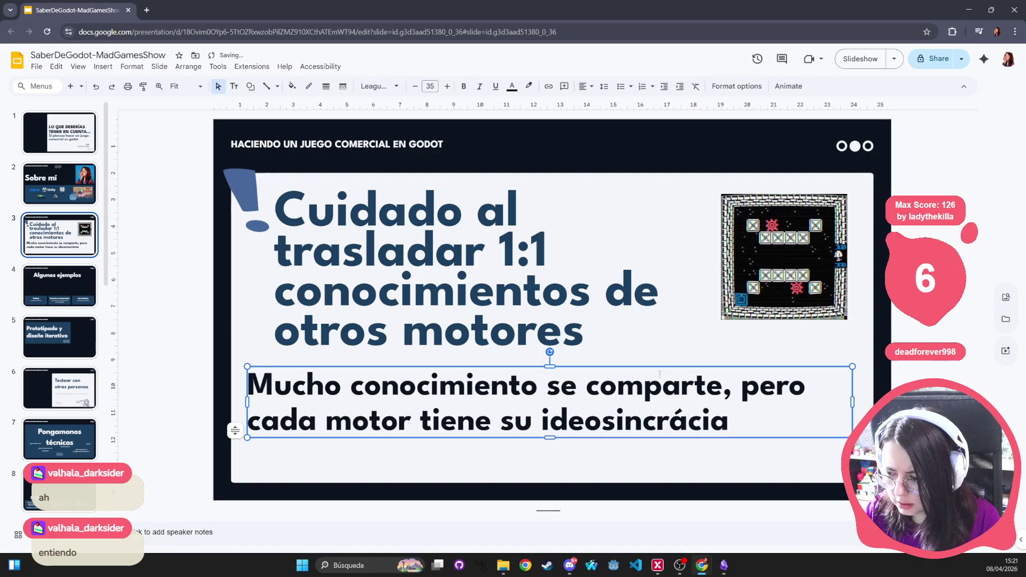
pyautogui.moveTo(663, 366); pyautogui.dragTo(664, 394)
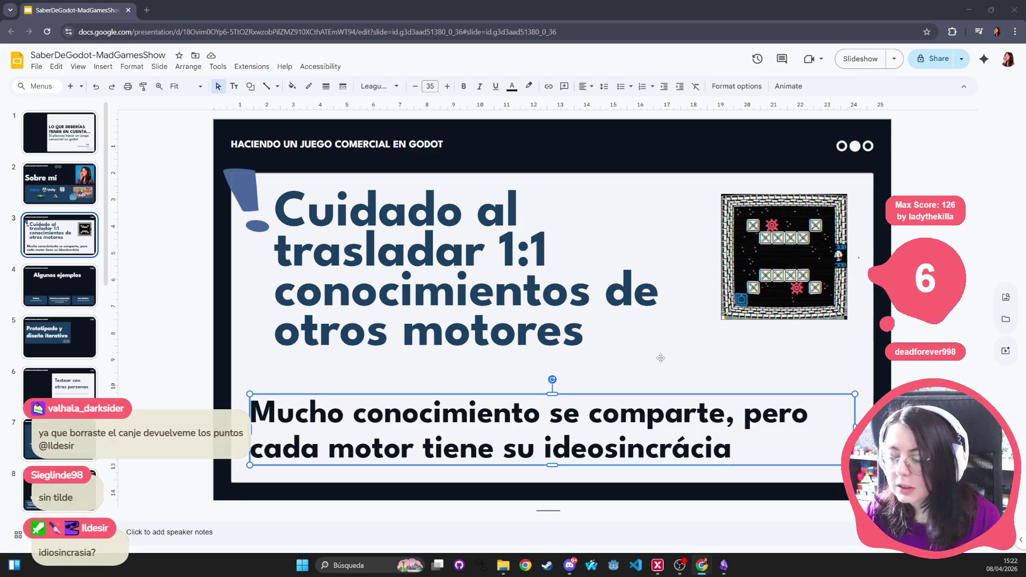
# Step: Fix 'ideosincrácia' to 'idiosincrasia', swapping the e for i and the c for s
pyautogui.click(593, 448)
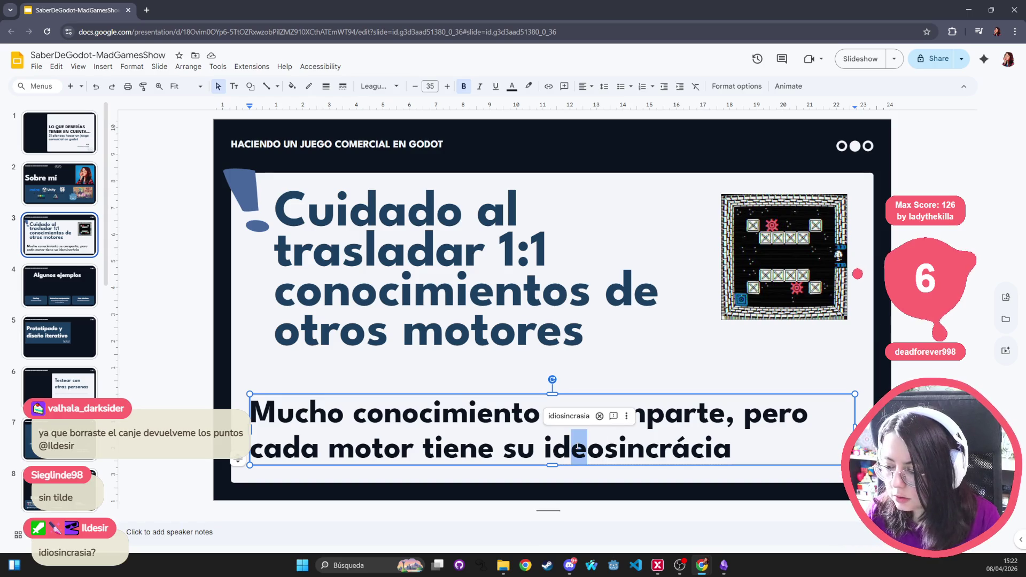
pyautogui.write('i')
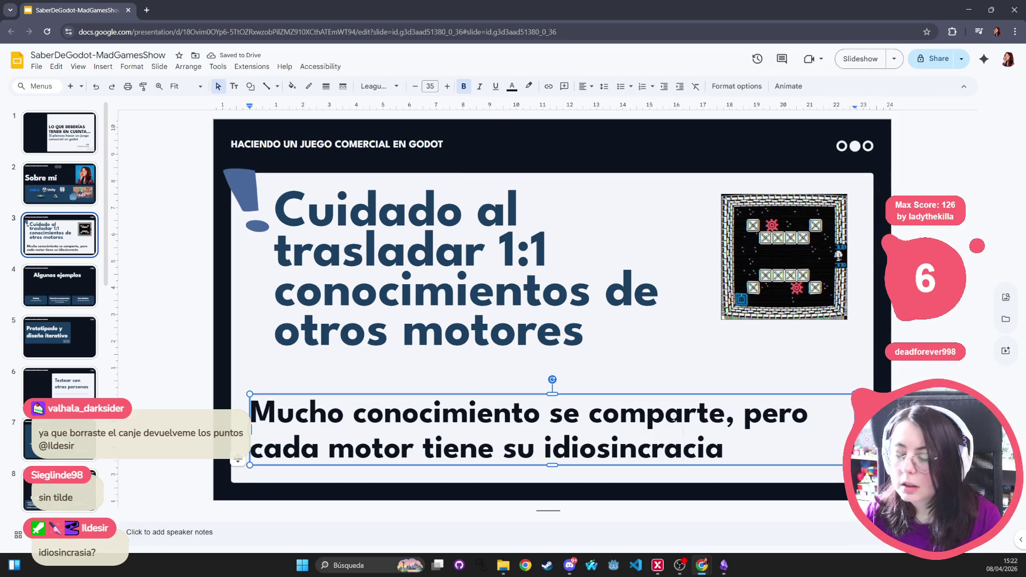
pyautogui.hotkey('shift', 'Right')
pyautogui.write('s')
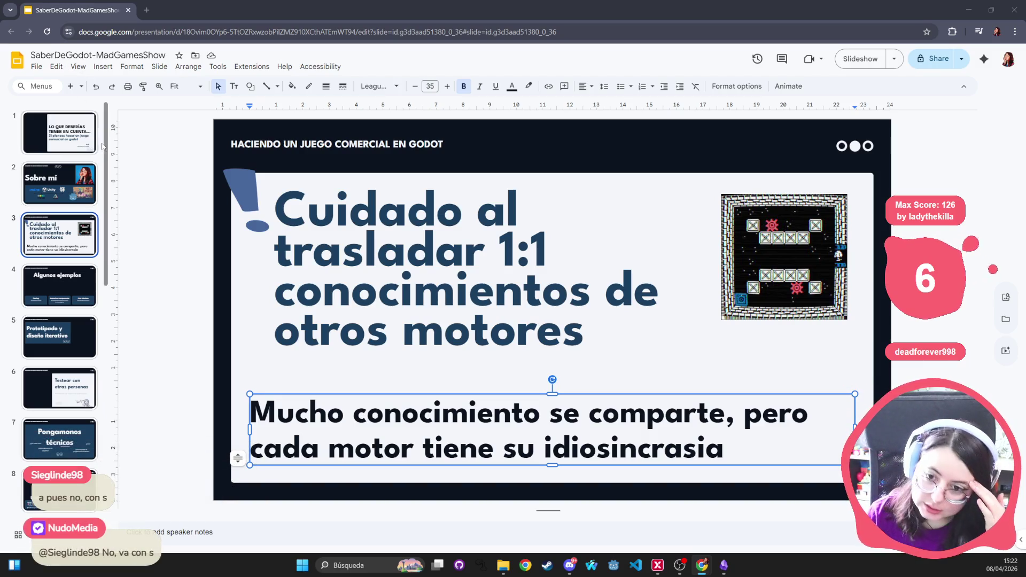
pyautogui.click(60, 132)
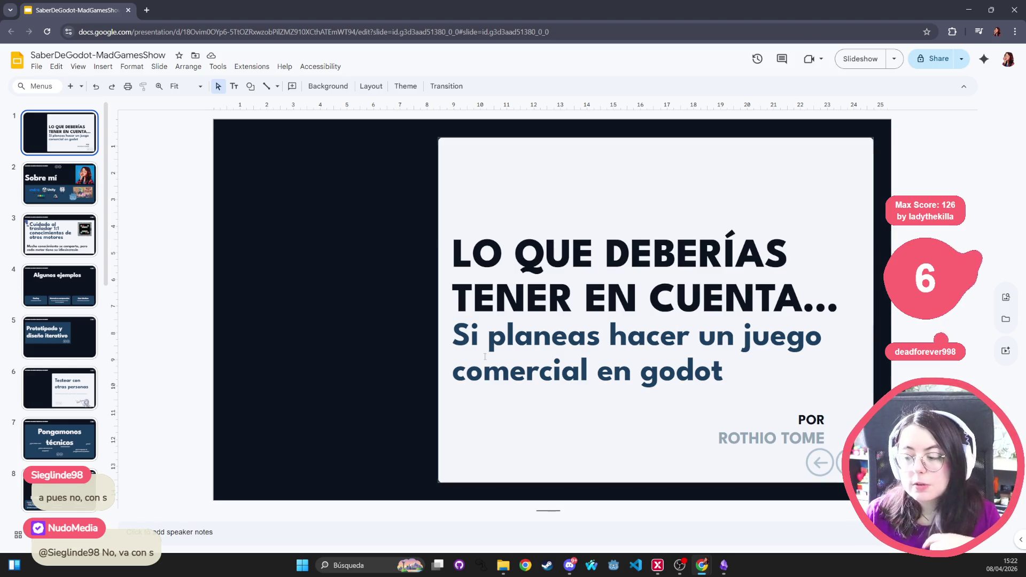
pyautogui.click(78, 181)
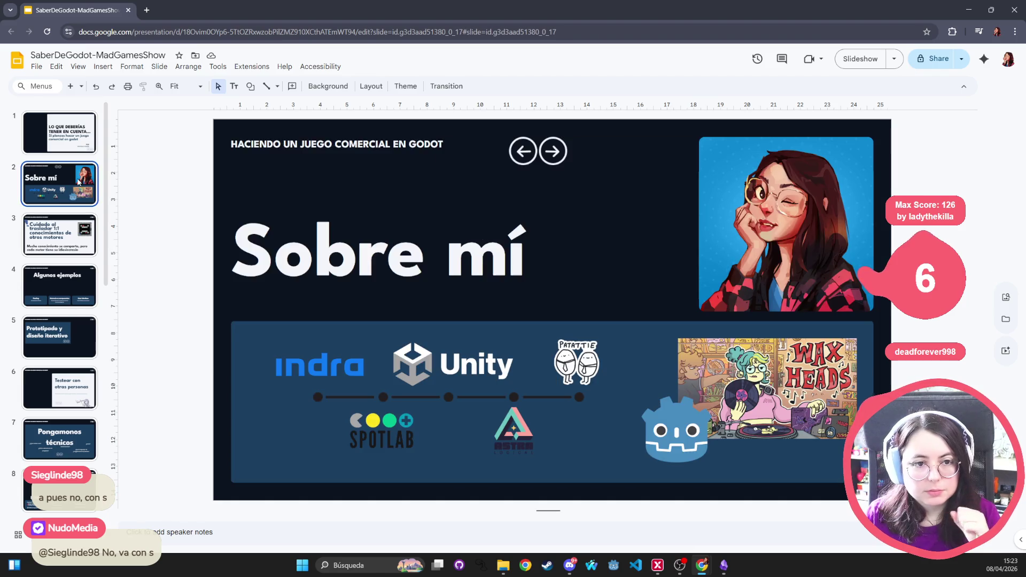
pyautogui.click(83, 268)
pyautogui.click(70, 217)
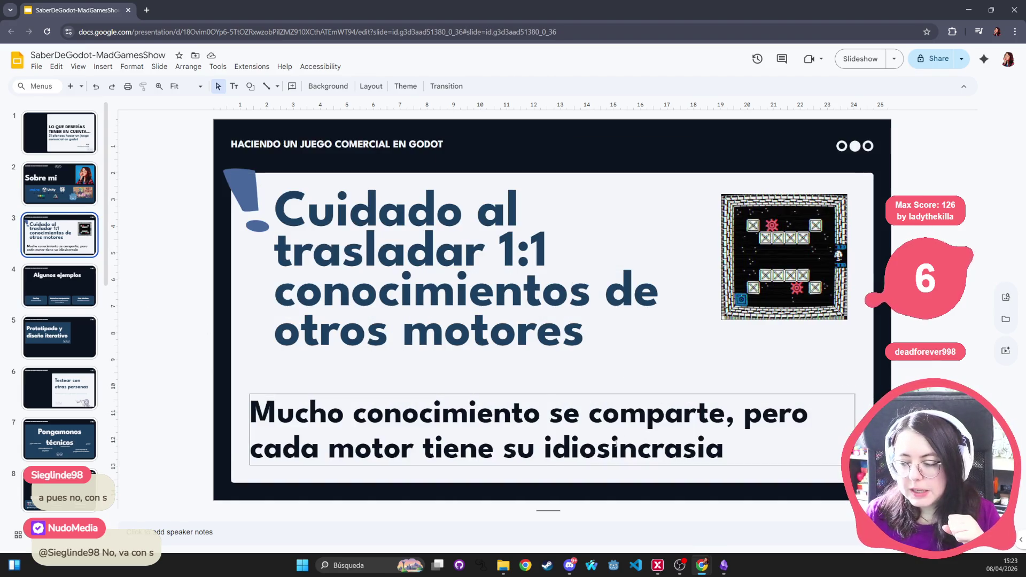
pyautogui.doubleClick(634, 448)
pyautogui.click(153, 219)
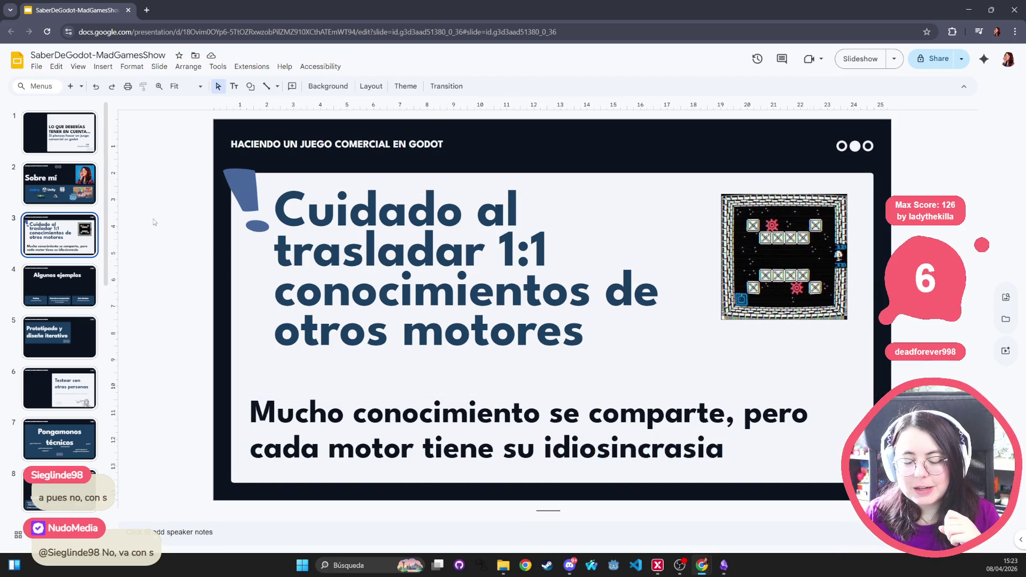